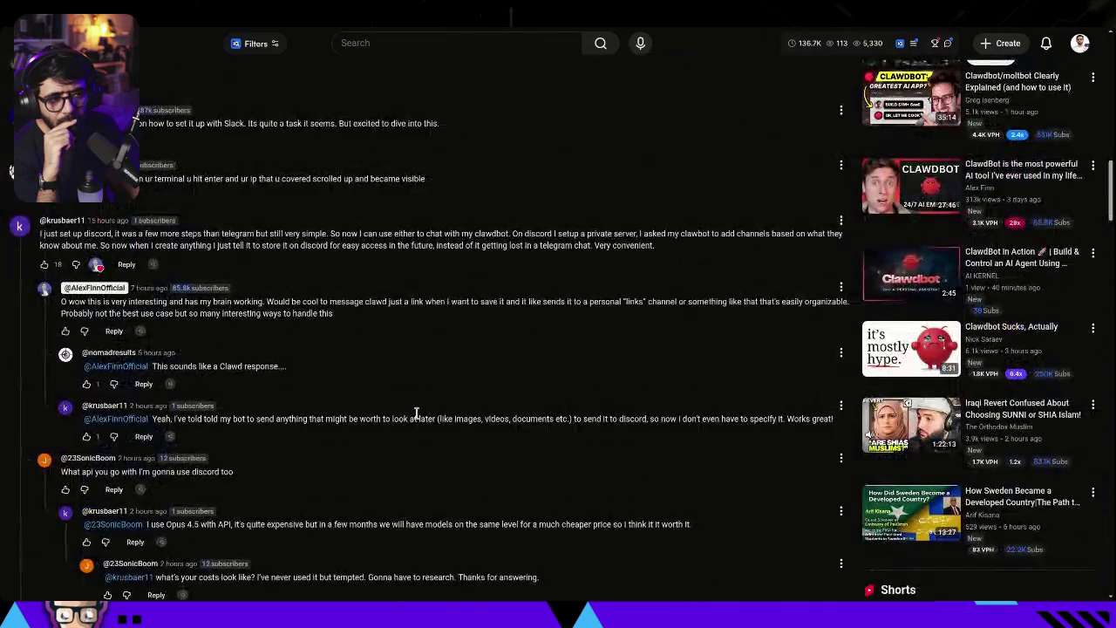
- Read down the Clawdbot comments past the Discord setup comment toward the Claude Pro questions
scroll(475, 384, "up", 2)
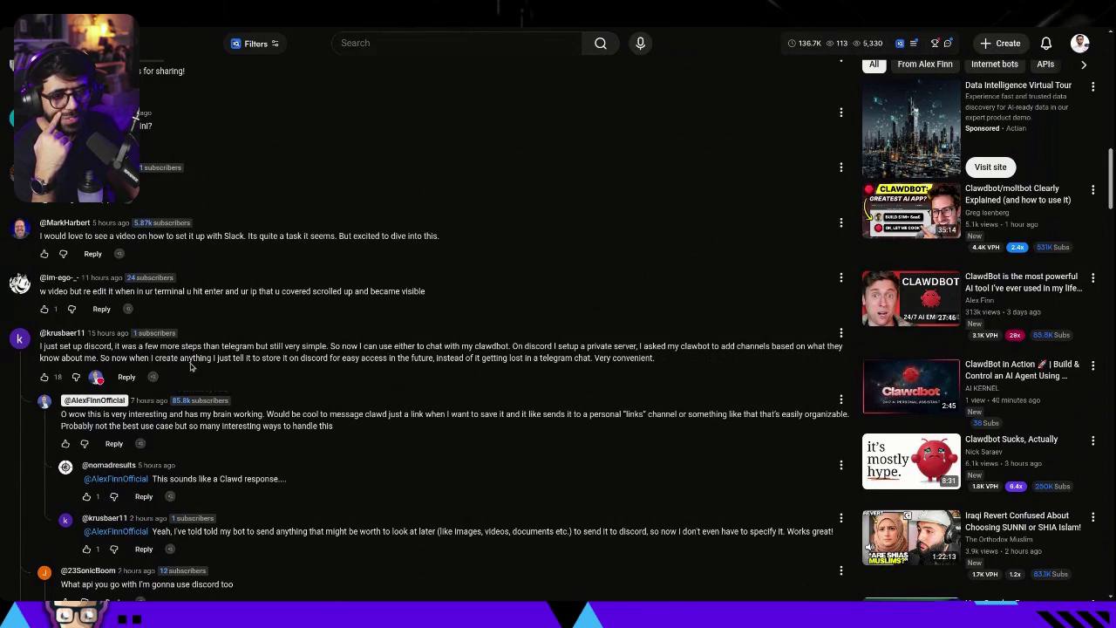
left_click_drag(194, 359, 249, 359)
left_click(348, 379)
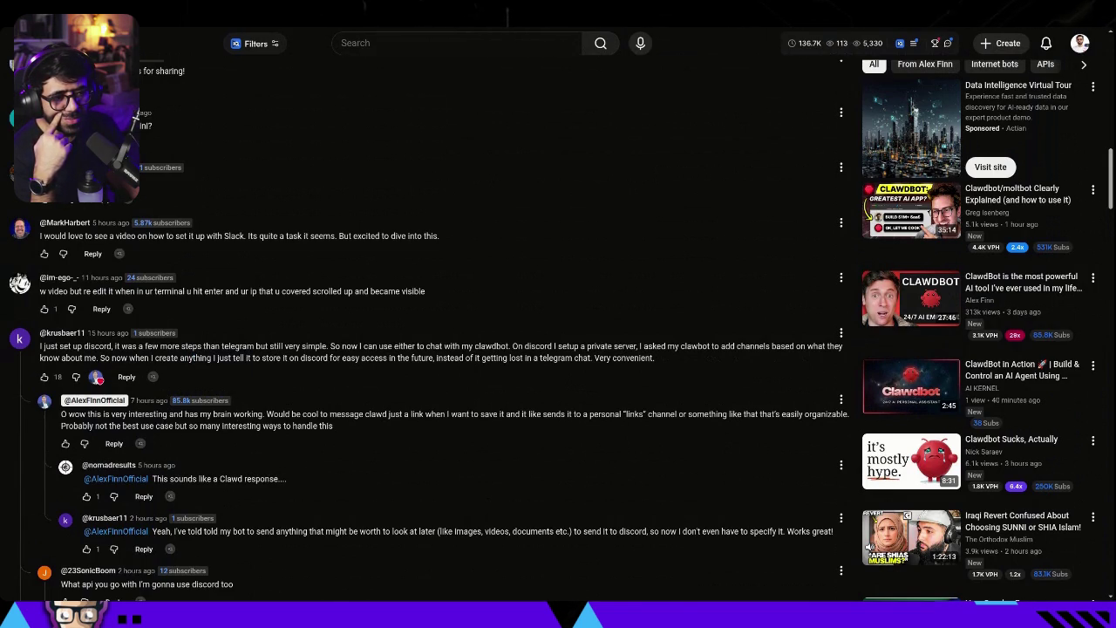
scroll(423, 392, "down", 10)
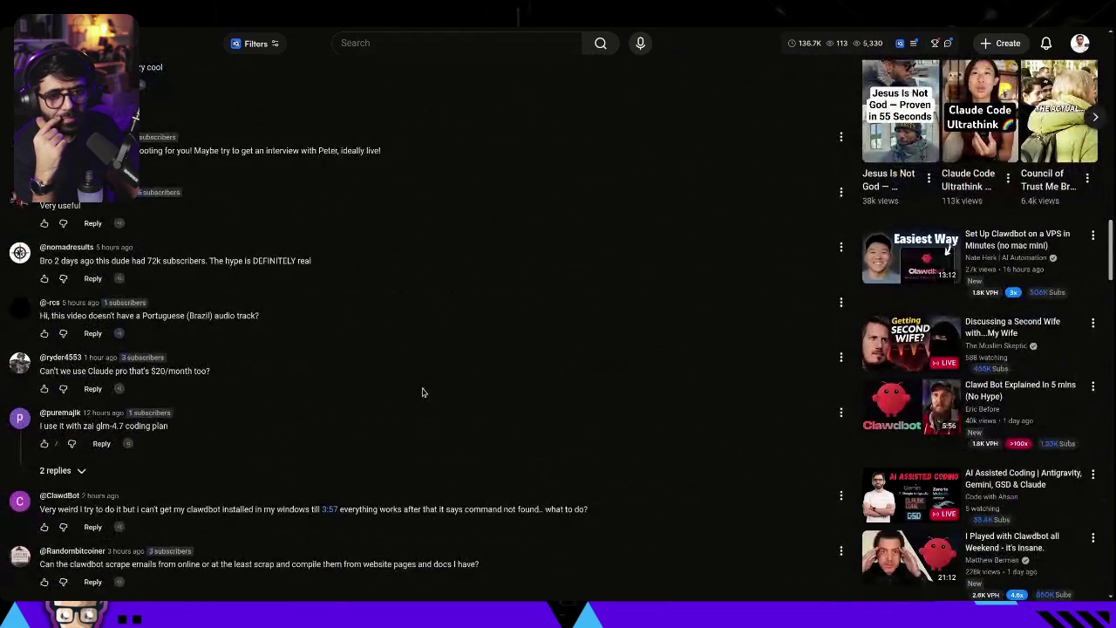
- Read the comment about rate limits with 150k-token chats and expand its single reply, 'Same'
scroll(422, 393, "down", 15)
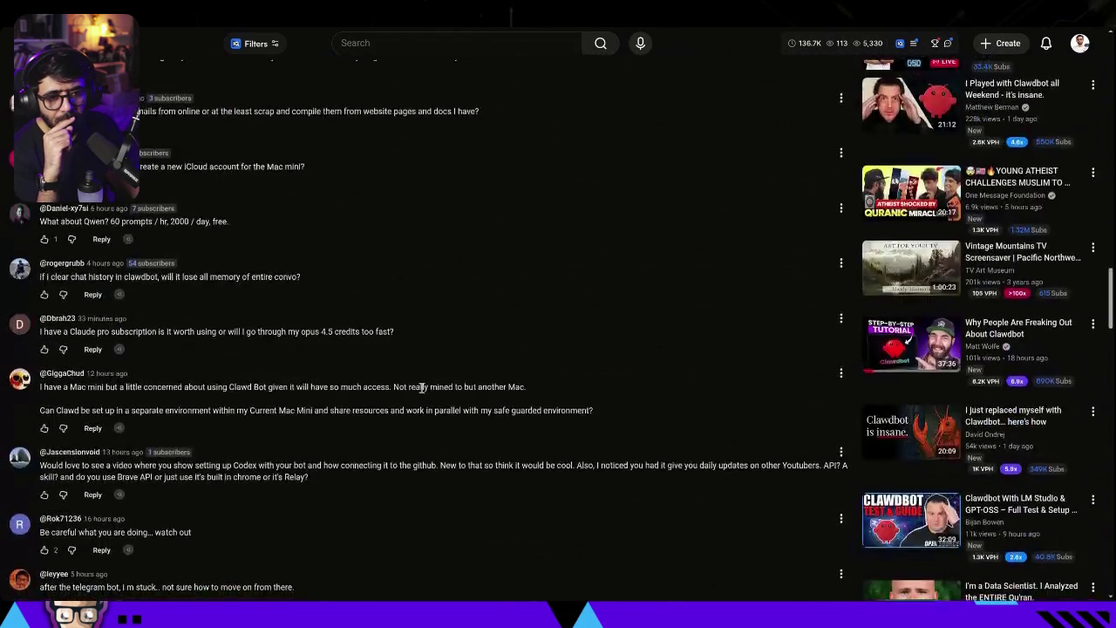
scroll(421, 391, "down", 2)
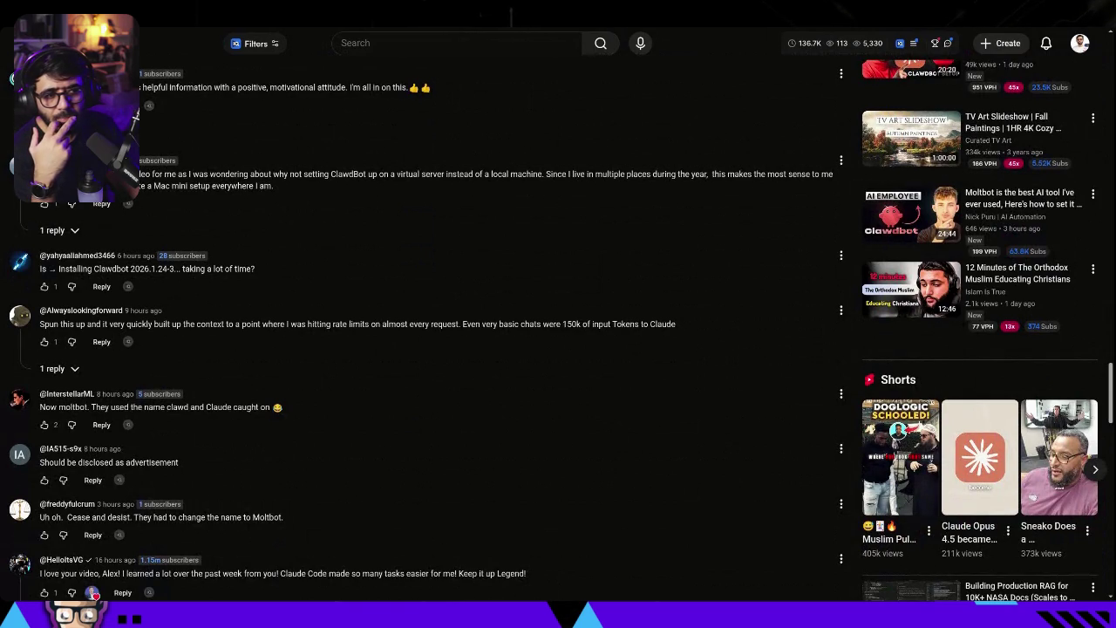
double_click(571, 327)
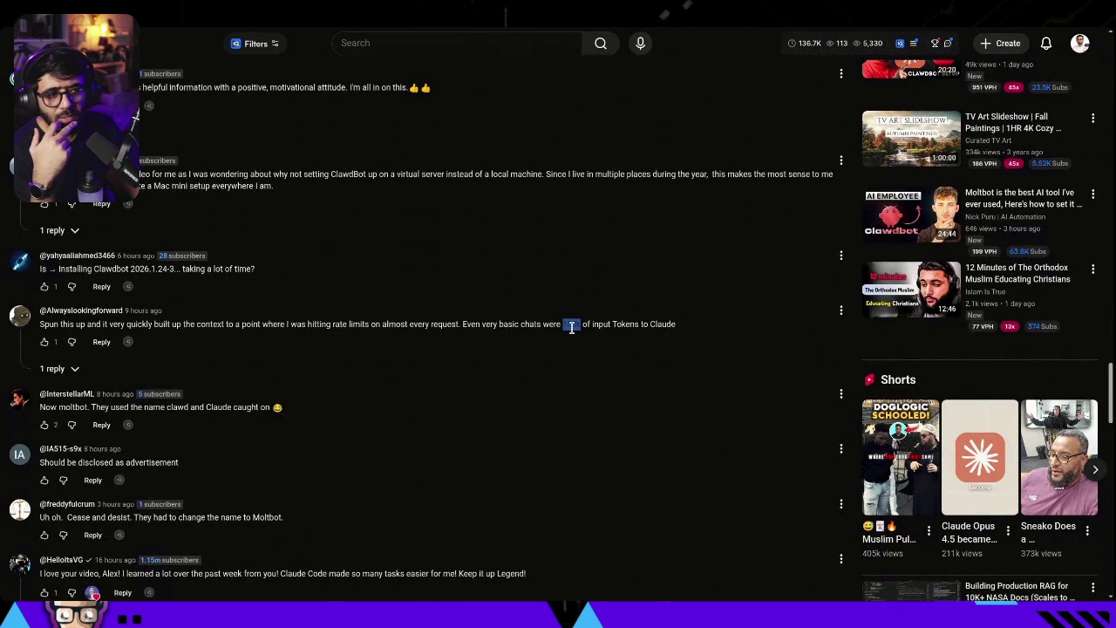
left_click(524, 349)
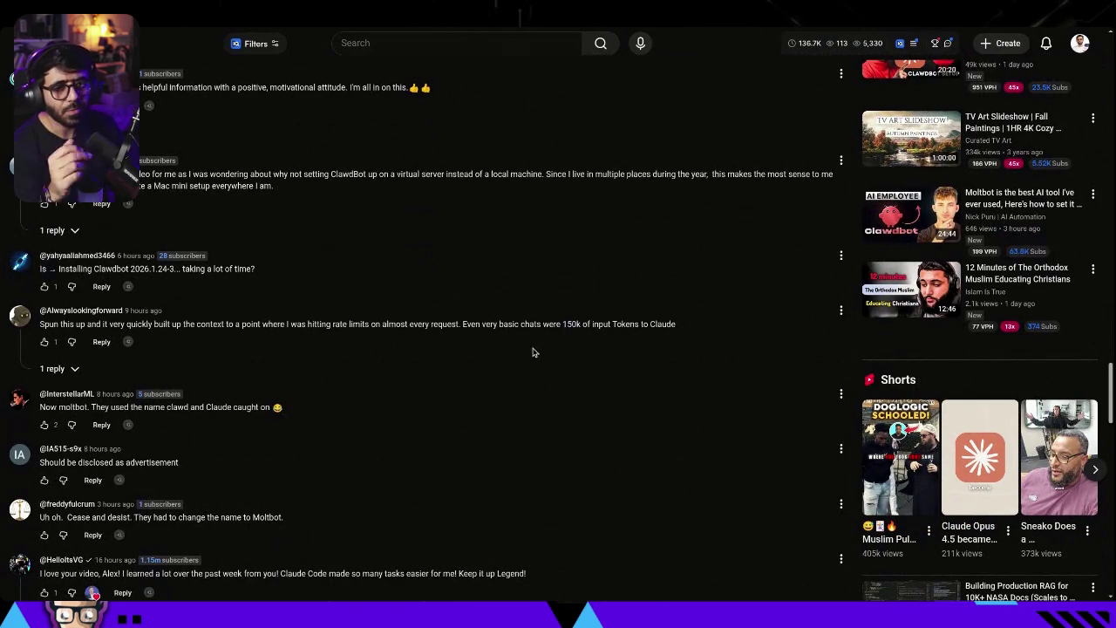
triple_click(119, 324)
left_click(298, 315)
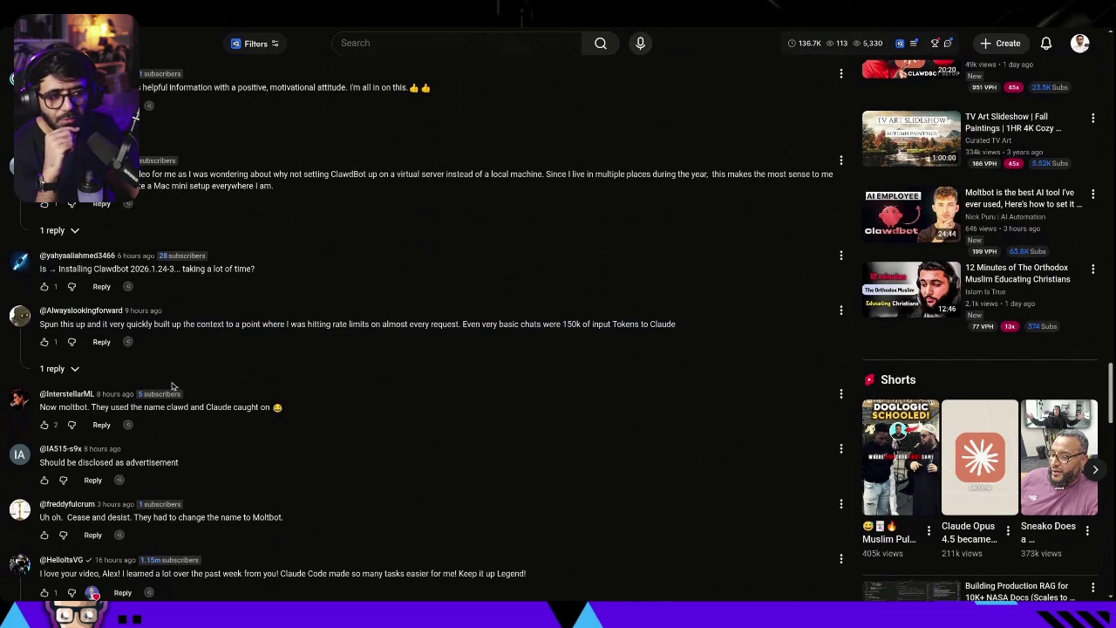
left_click(59, 369)
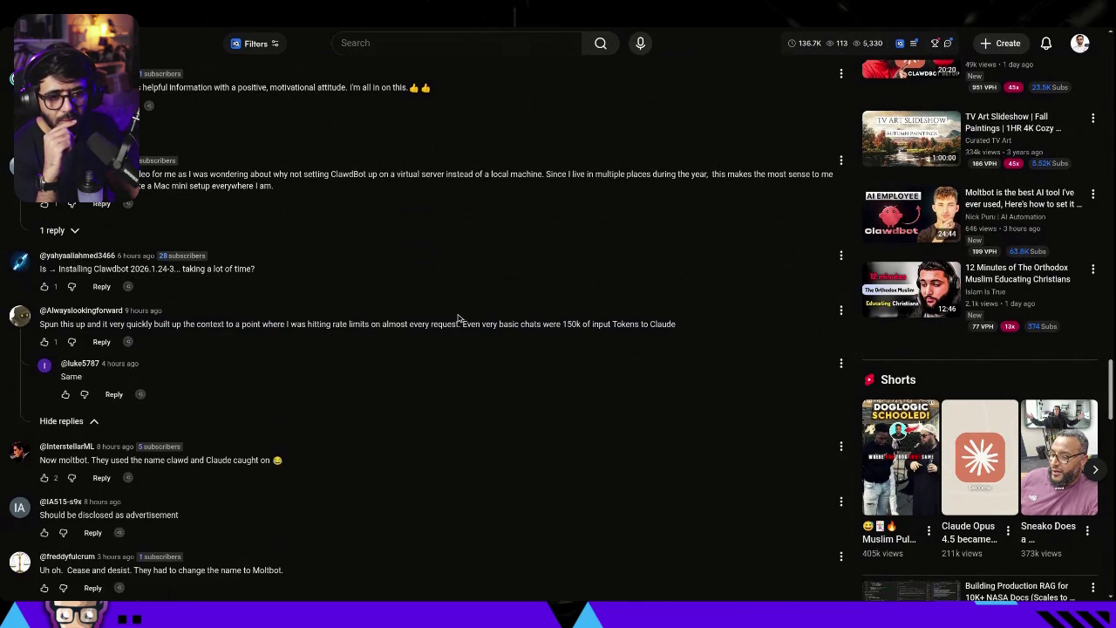
- Like the comment about Clawdbot being renamed Moltbot
scroll(450, 323, "down", 1)
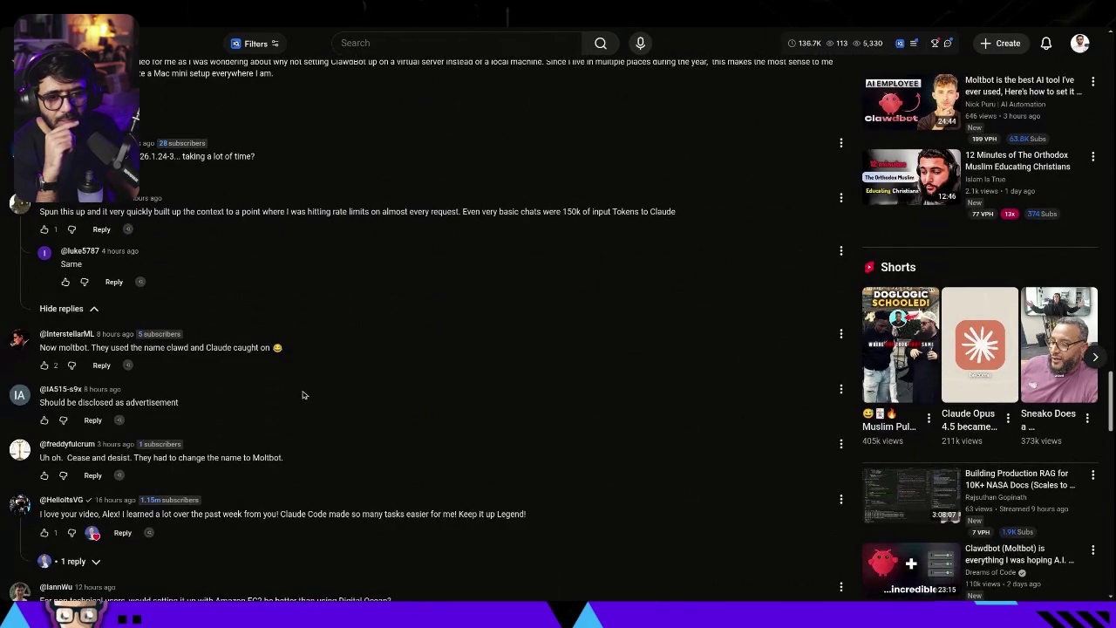
left_click(49, 364)
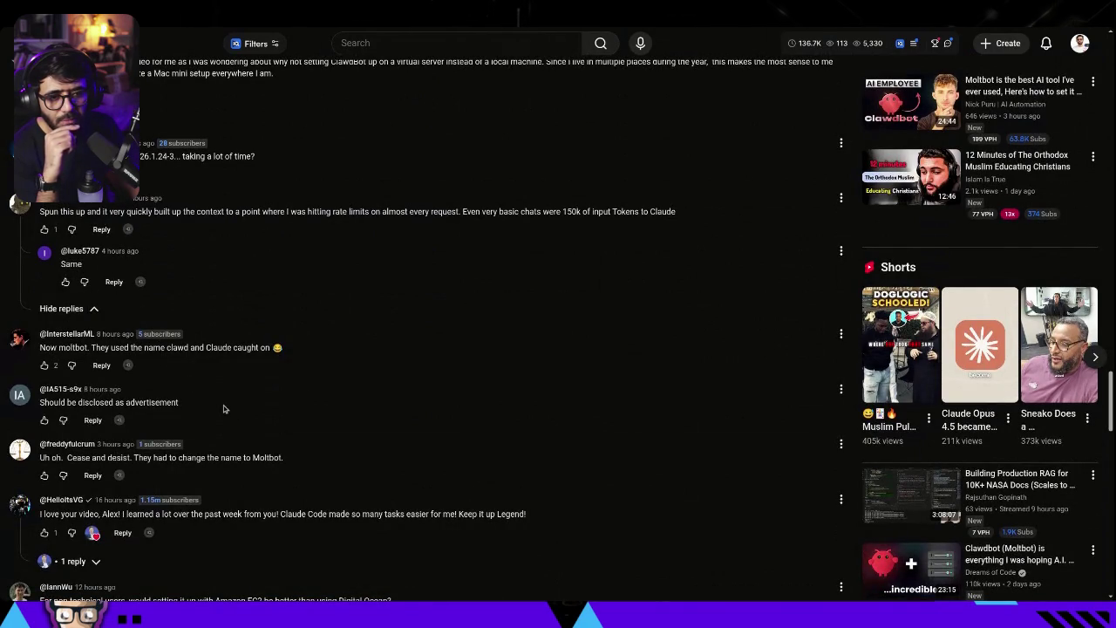
scroll(222, 411, "down", 1)
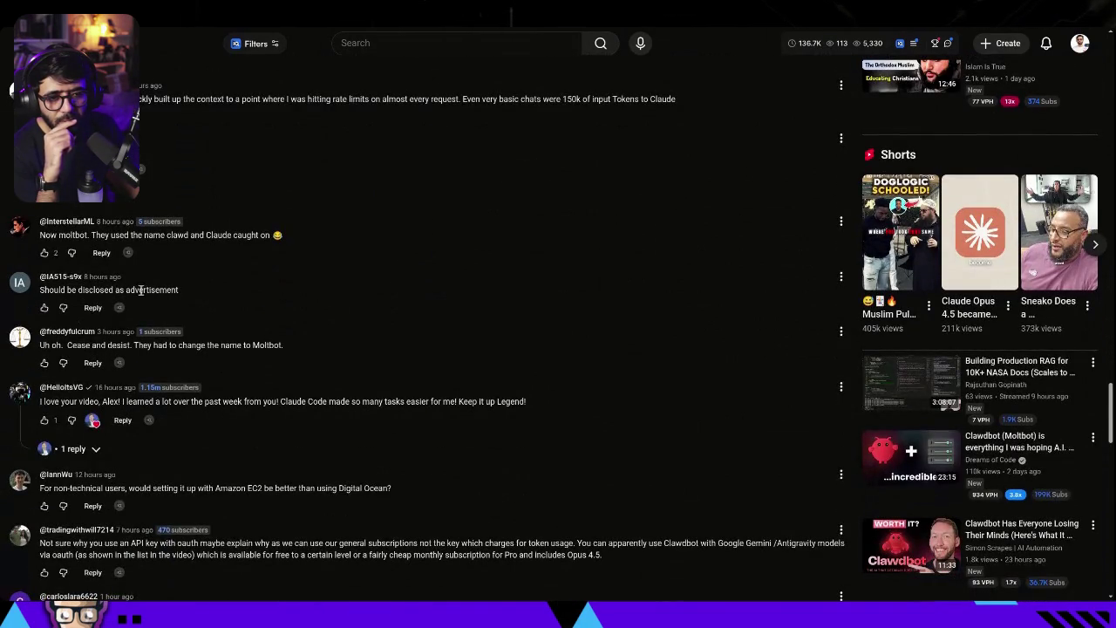
- Read on through comments on a likely C&D, Mac minis and running it in VMs or containers
scroll(288, 372, "down", 2)
scroll(287, 386, "down", 3)
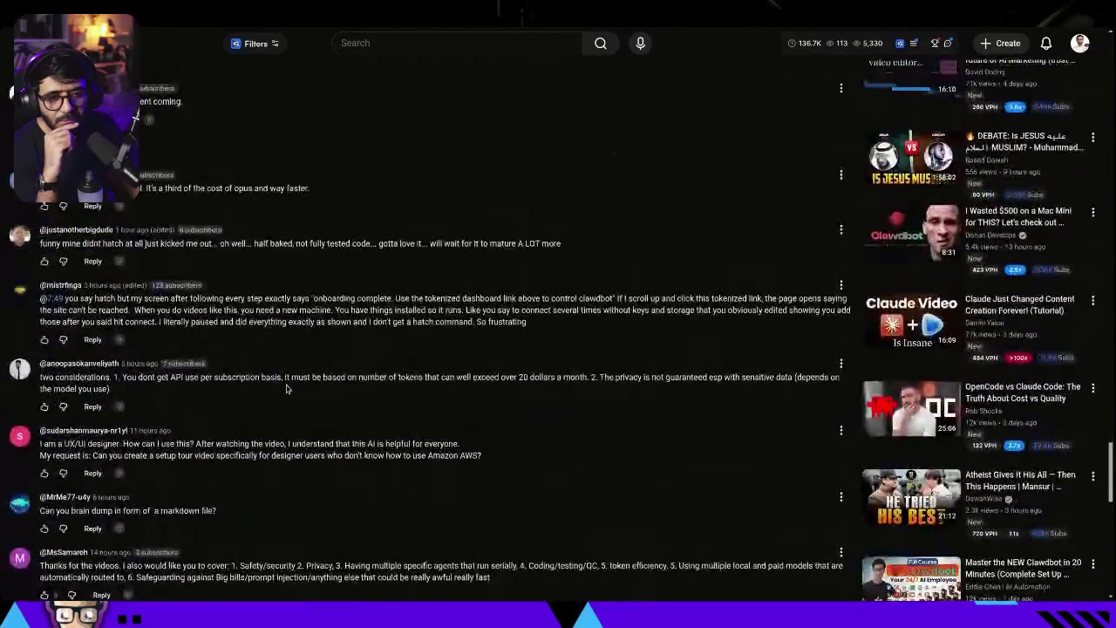
scroll(287, 388, "down", 1)
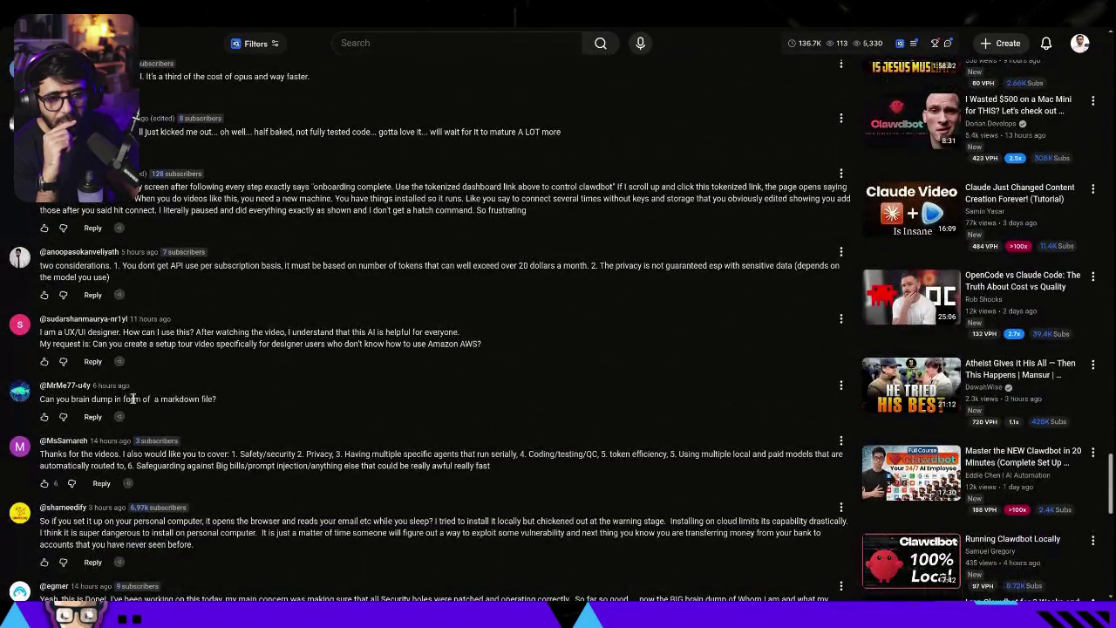
scroll(332, 390, "down", 3)
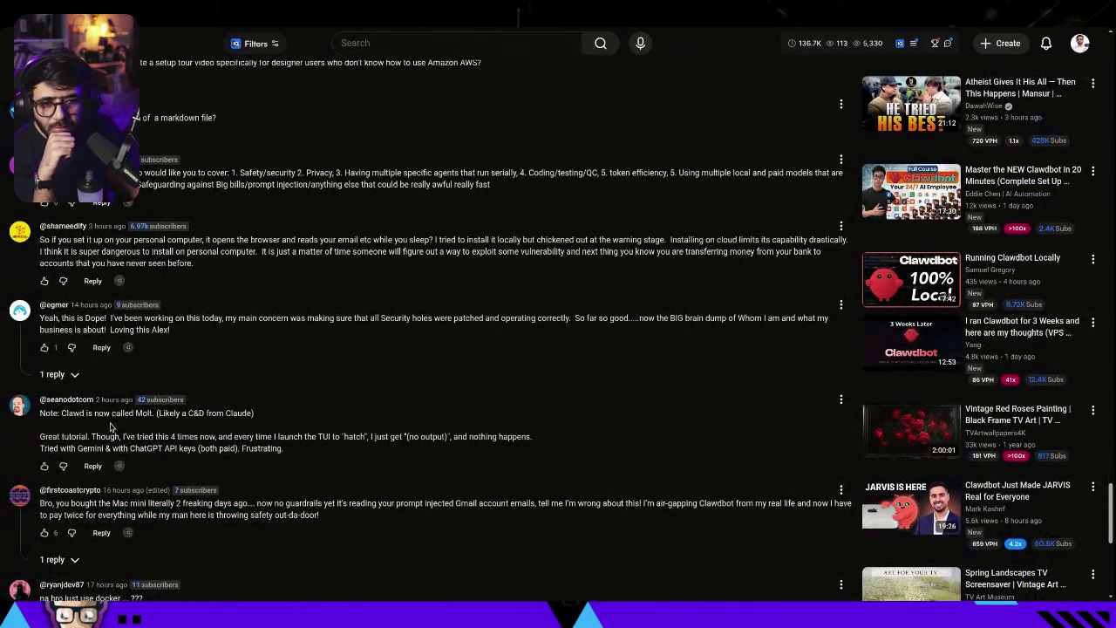
scroll(85, 417, "down", 1)
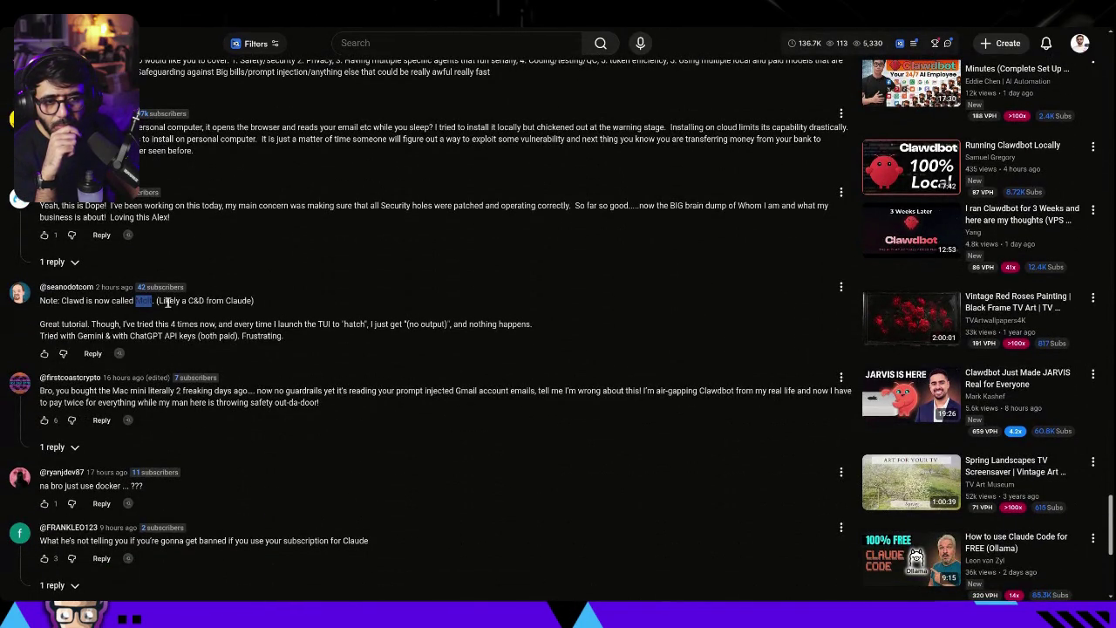
left_click_drag(164, 301, 297, 305)
double_click(49, 323)
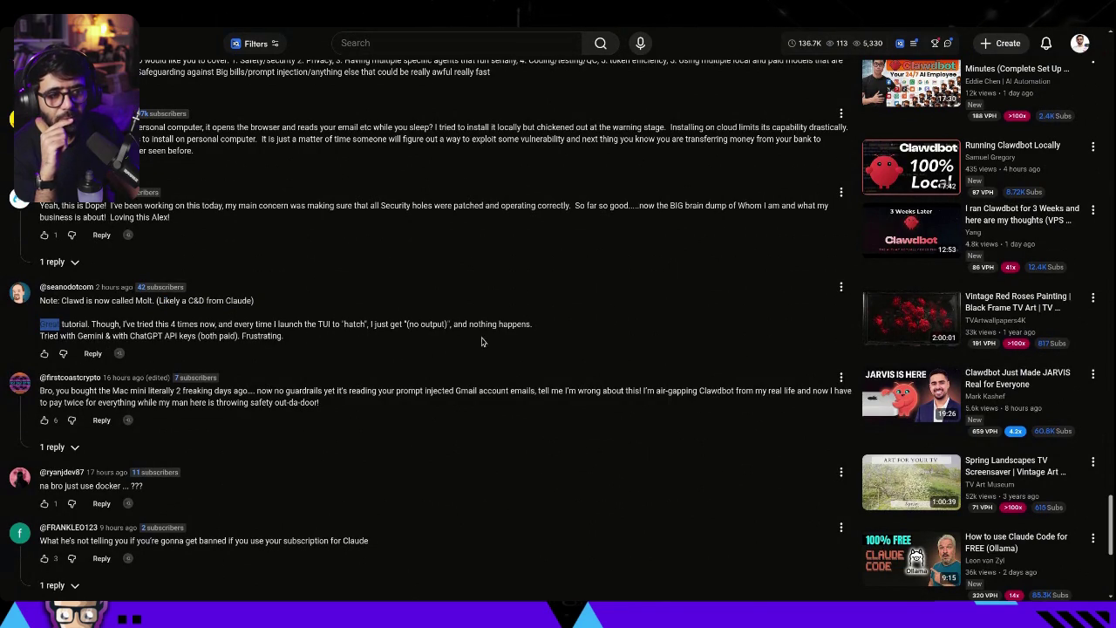
scroll(429, 354, "down", 1)
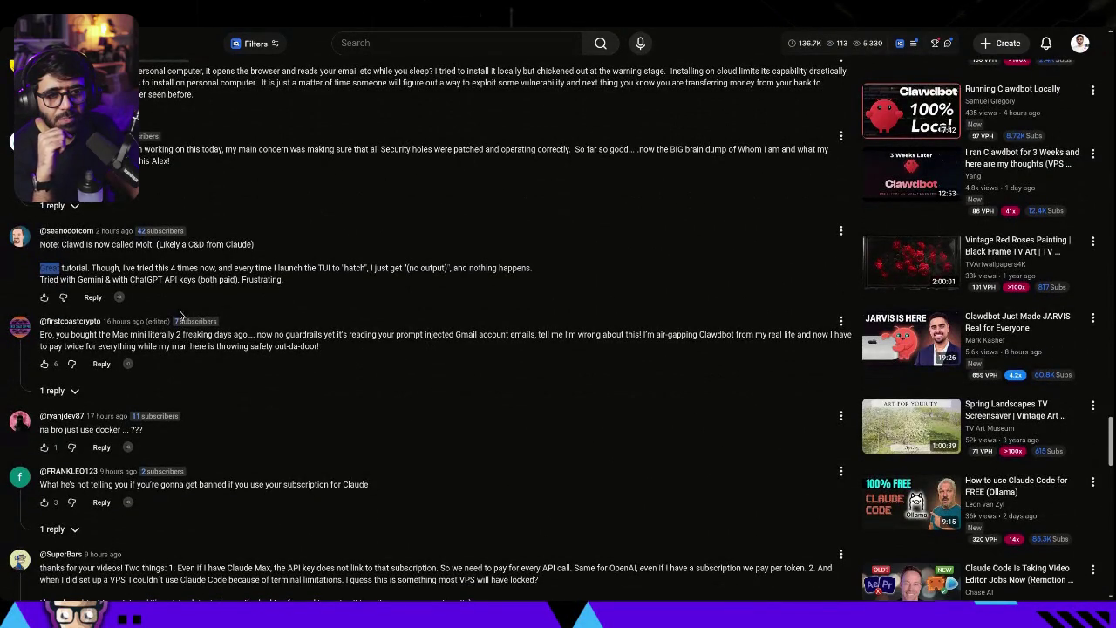
scroll(256, 319, "down", 1)
scroll(256, 319, "down", 7)
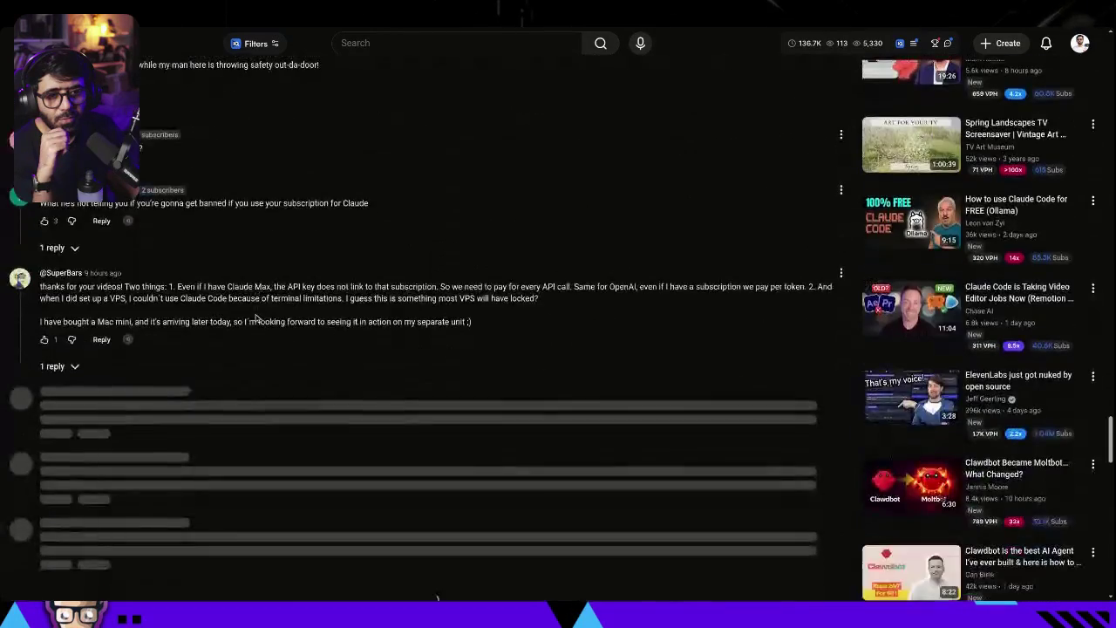
scroll(255, 318, "down", 4)
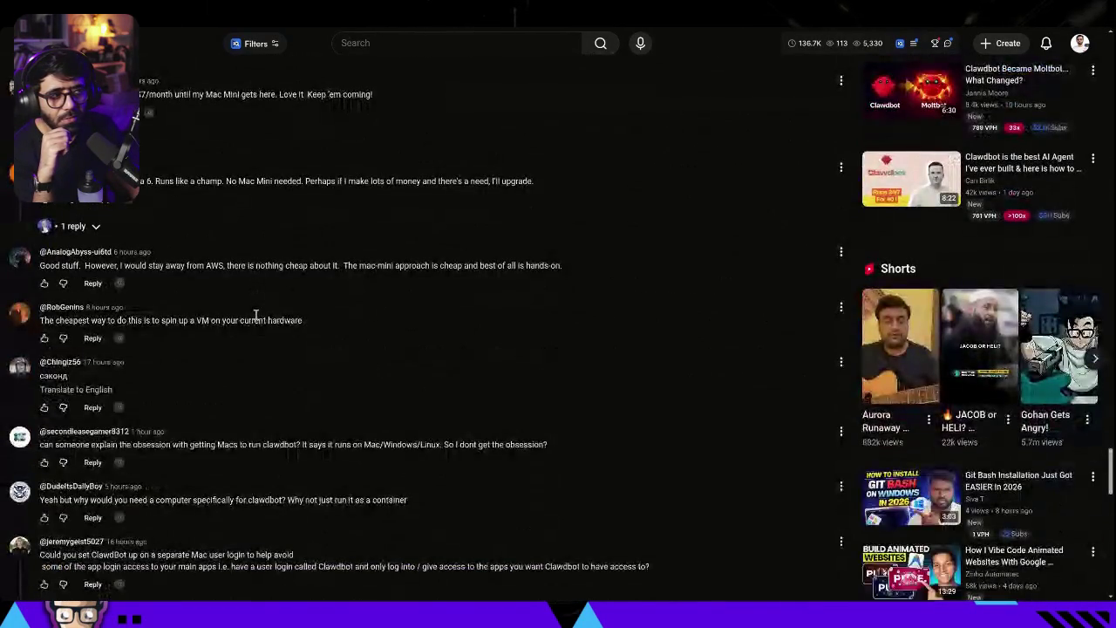
- Expand the two replies under the Ubuntu-IP-at-4:00 comment explaining it's an internal AWS address
scroll(256, 319, "down", 3)
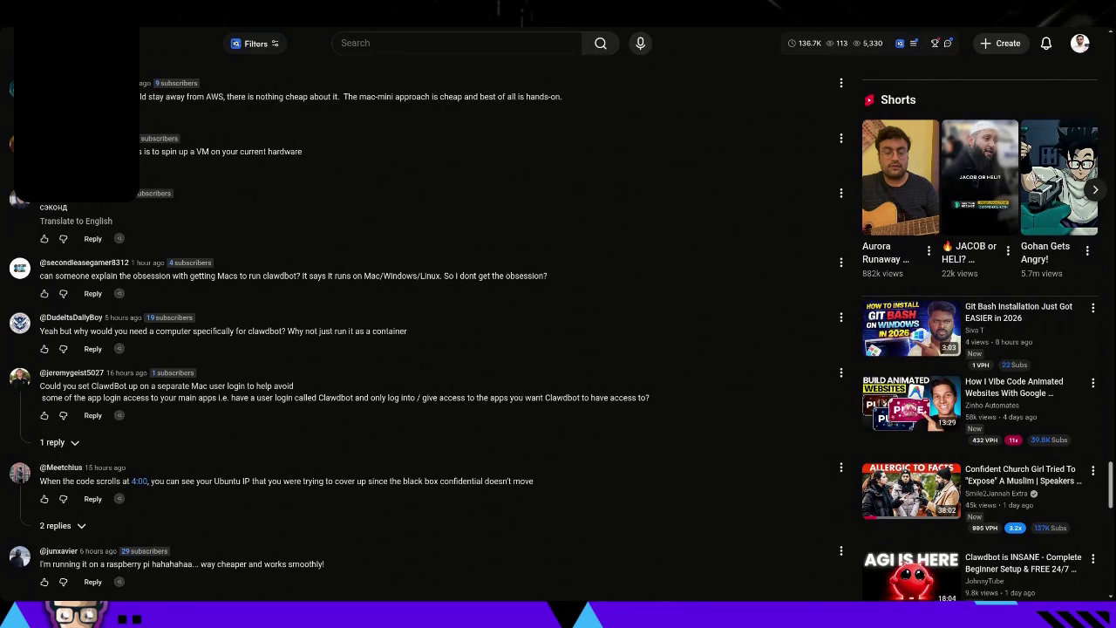
scroll(87, 366, "down", 2)
left_click(55, 357)
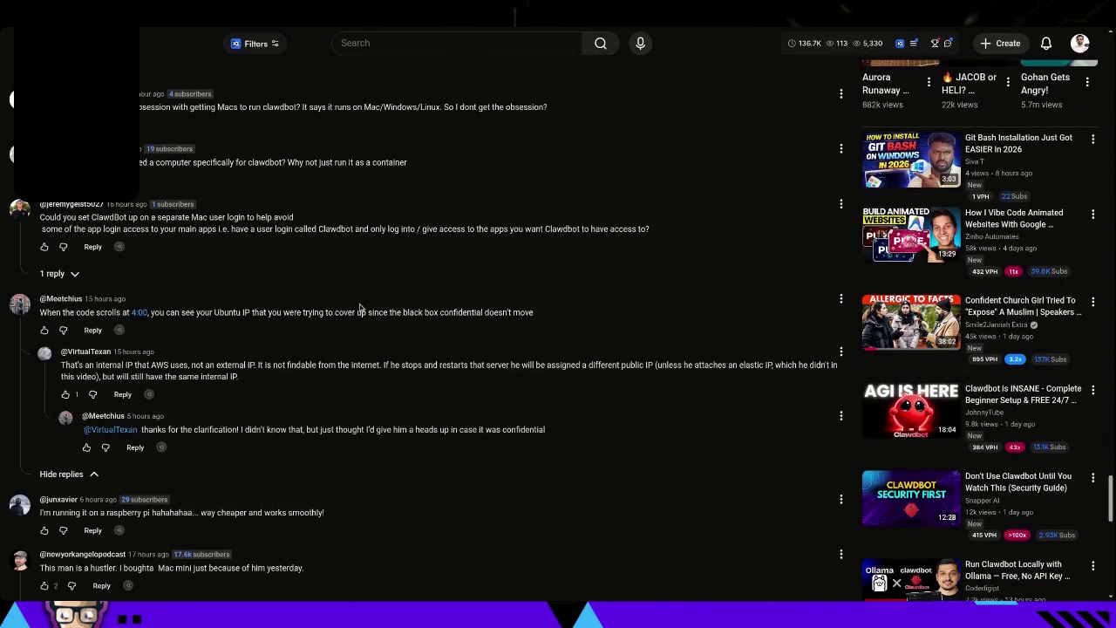
scroll(359, 305, "down", 4)
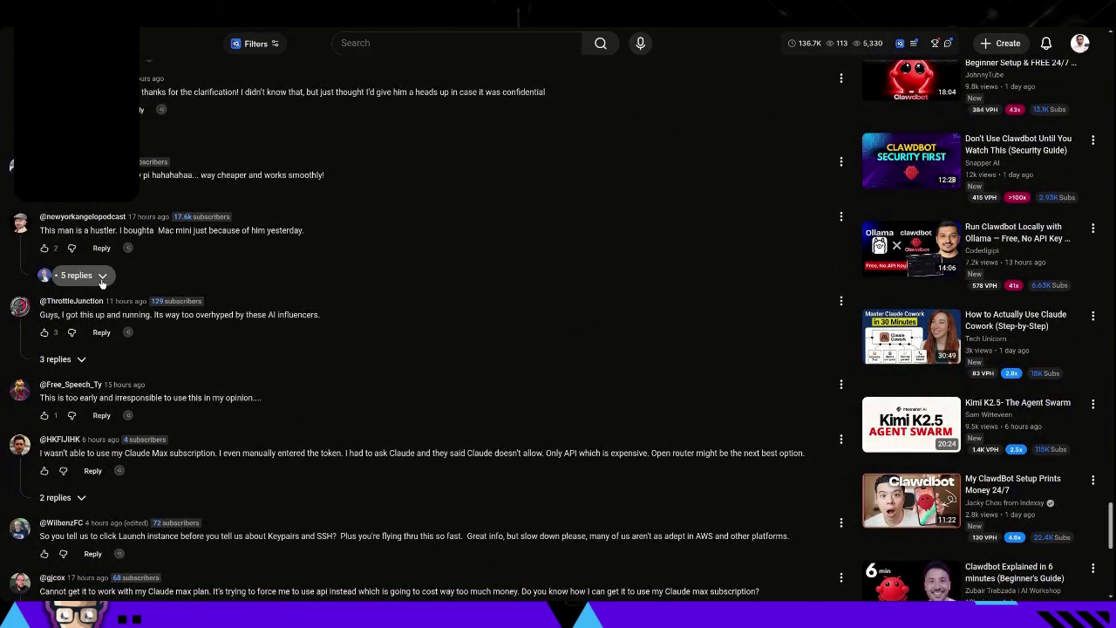
- Show the 5 replies to the Mac mini comment and read down to the token-usage thread's replies
left_click(102, 281)
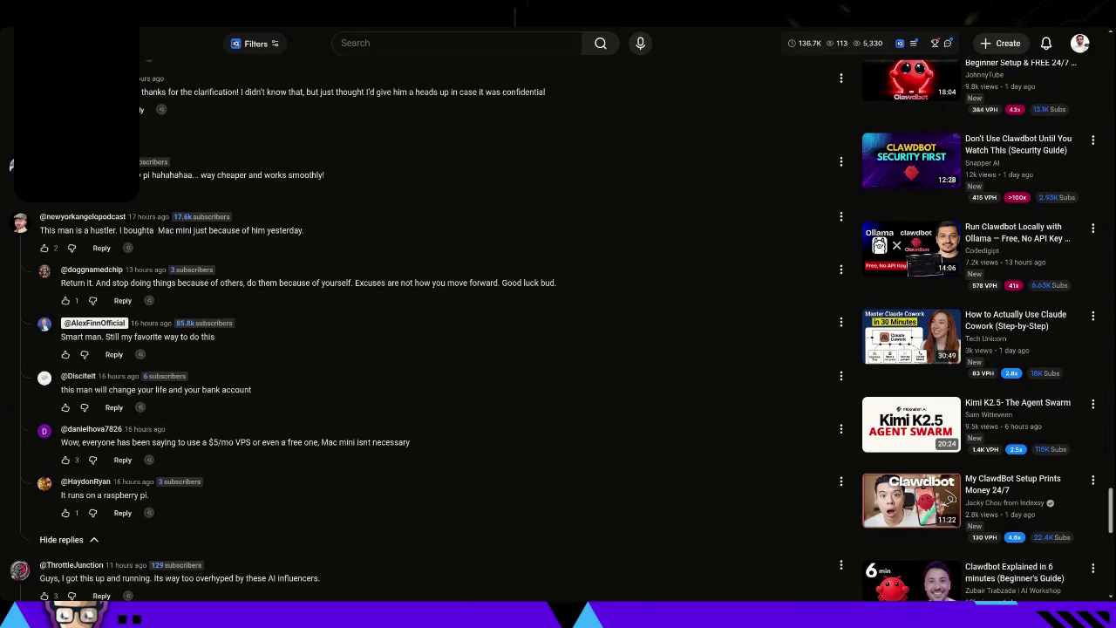
scroll(514, 235, "down", 4)
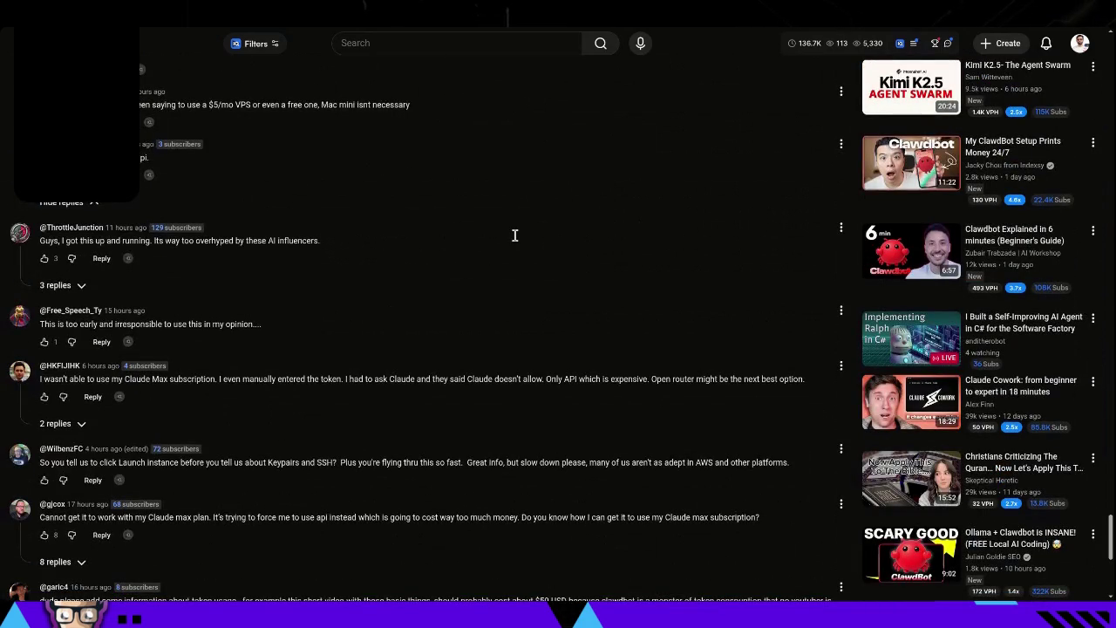
scroll(515, 237, "down", 1)
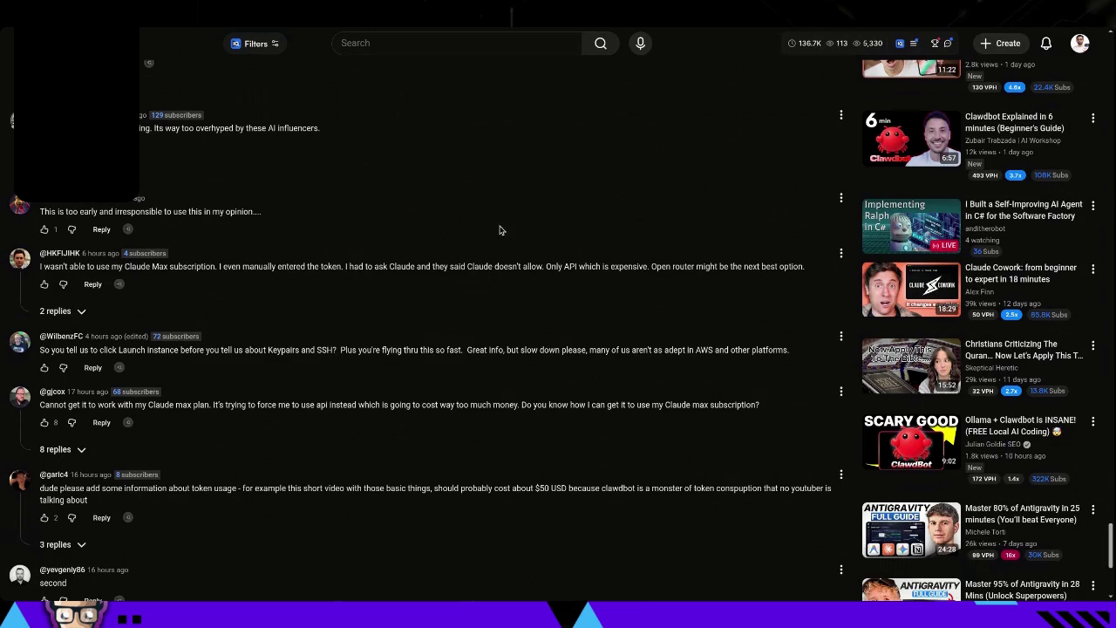
scroll(393, 262, "down", 2)
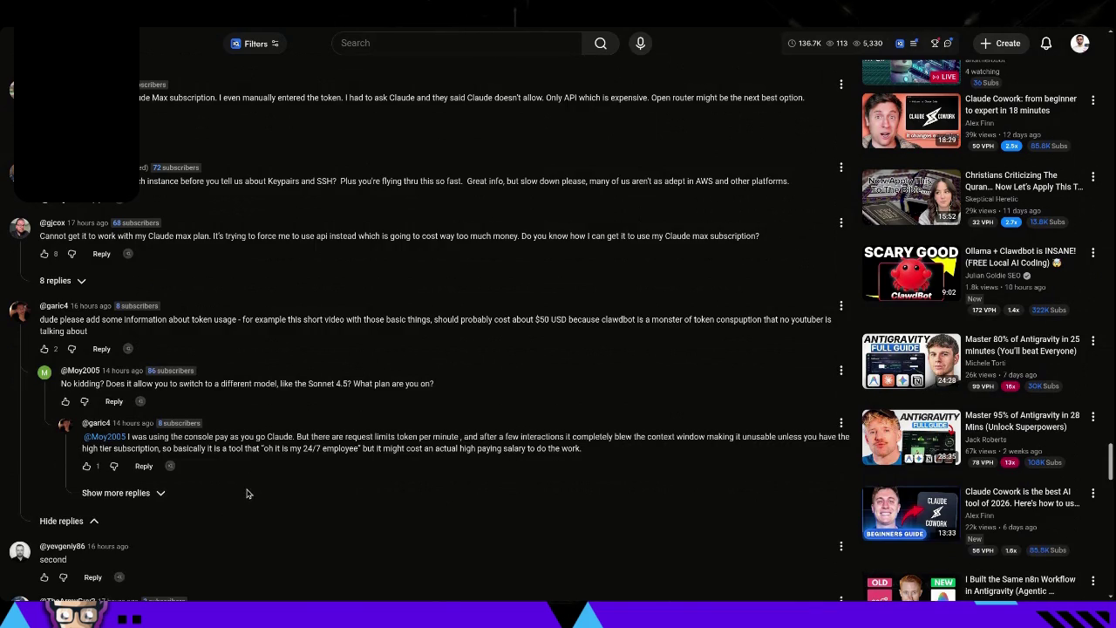
- Load the last token-usage reply and like the '200 usd daily task' reply, raising it to 5
left_click(140, 495)
scroll(324, 421, "down", 1)
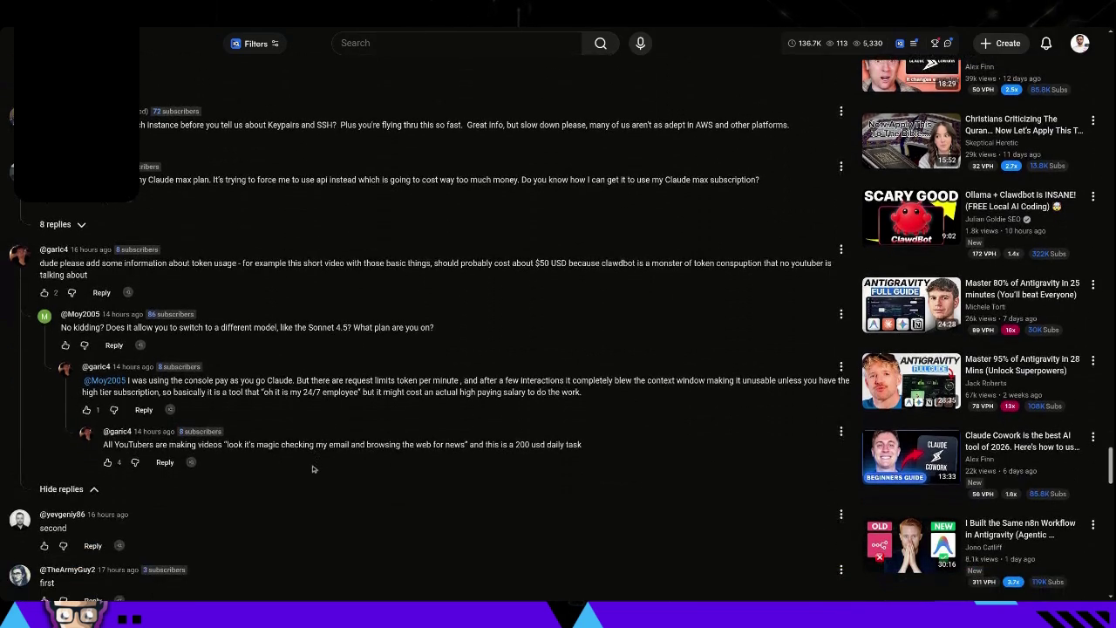
triple_click(536, 444)
left_click(587, 444)
left_click(109, 464)
- Reread the 200 USD daily-task reply, highlighting parts of its text
scroll(174, 428, "down", 3)
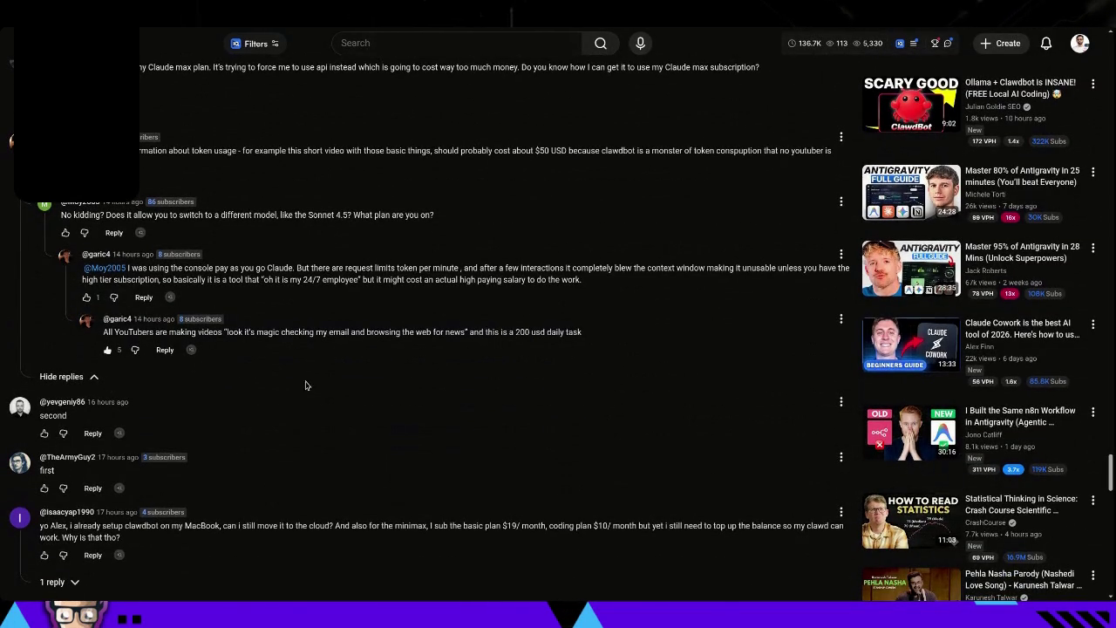
left_click_drag(103, 332, 551, 332)
left_click(475, 330)
left_click(551, 333)
double_click(521, 331)
triple_click(497, 334)
scroll(497, 334, "down", 1)
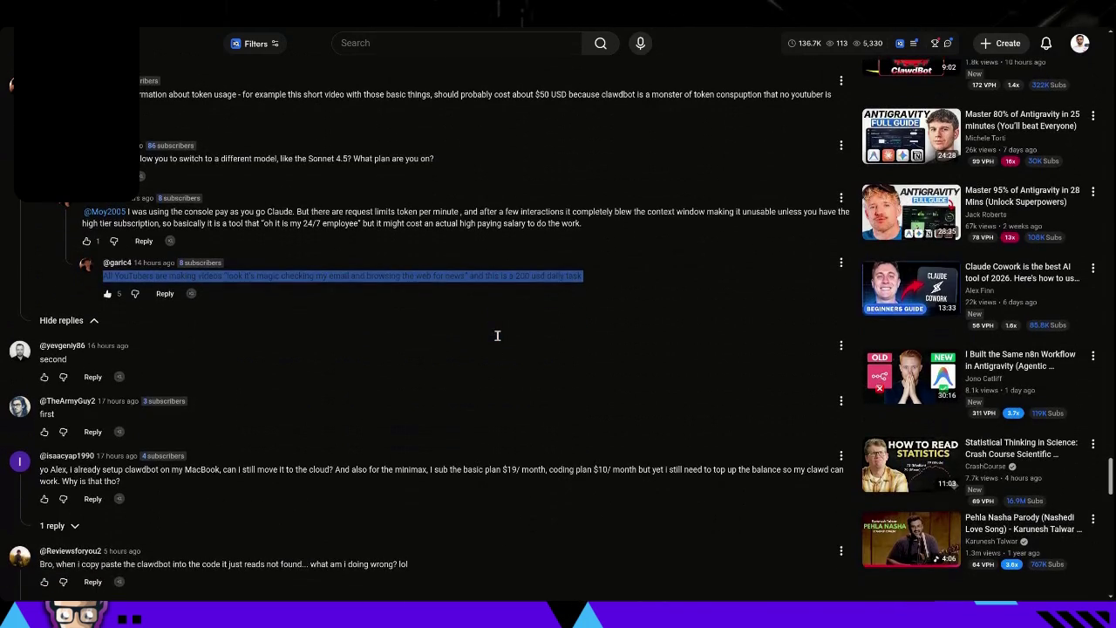
scroll(497, 335, "down", 4)
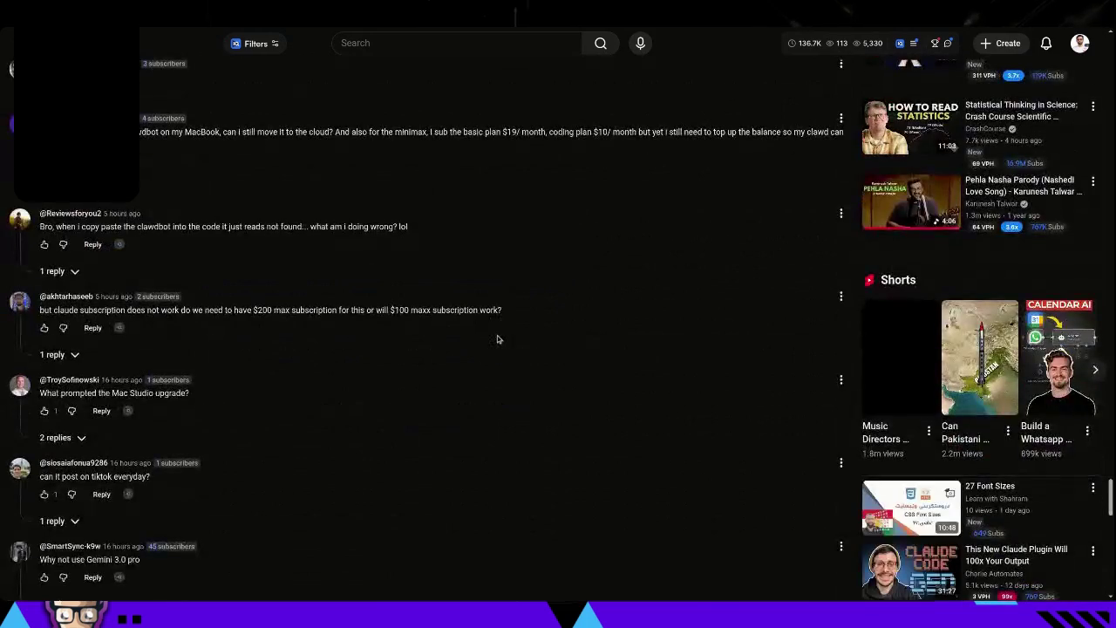
scroll(498, 339, "down", 5)
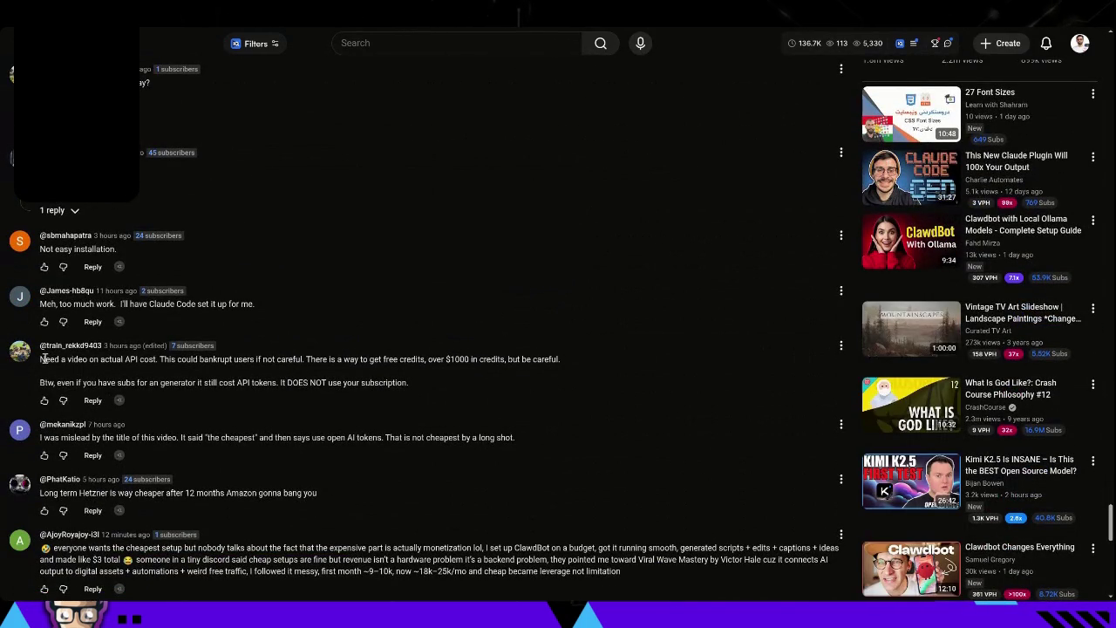
left_click_drag(43, 359, 159, 361)
left_click(187, 364)
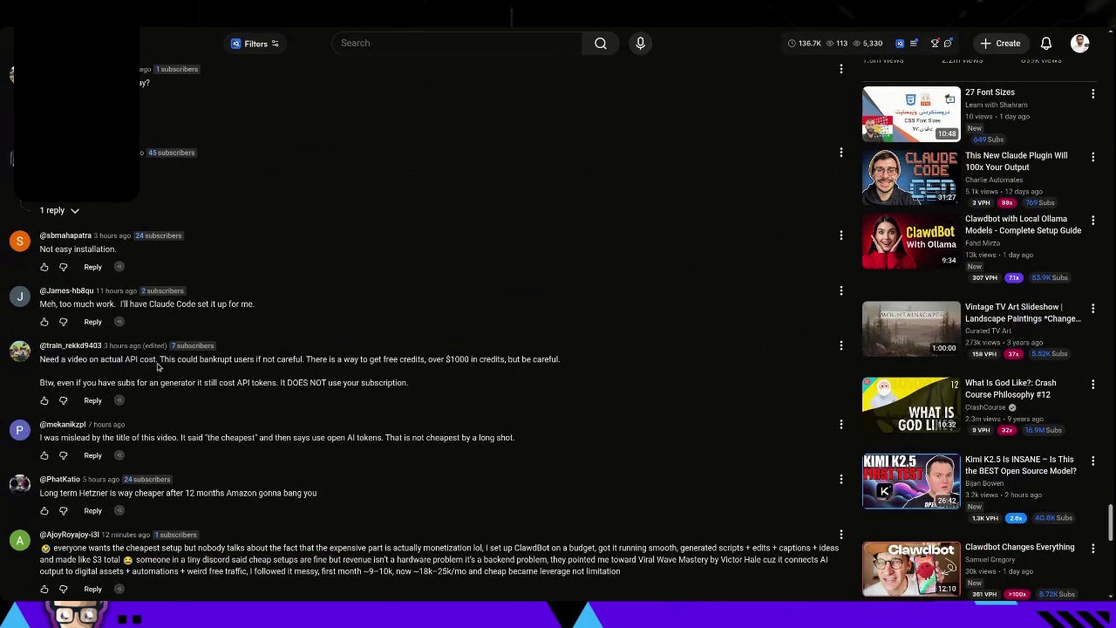
left_click_drag(41, 359, 266, 360)
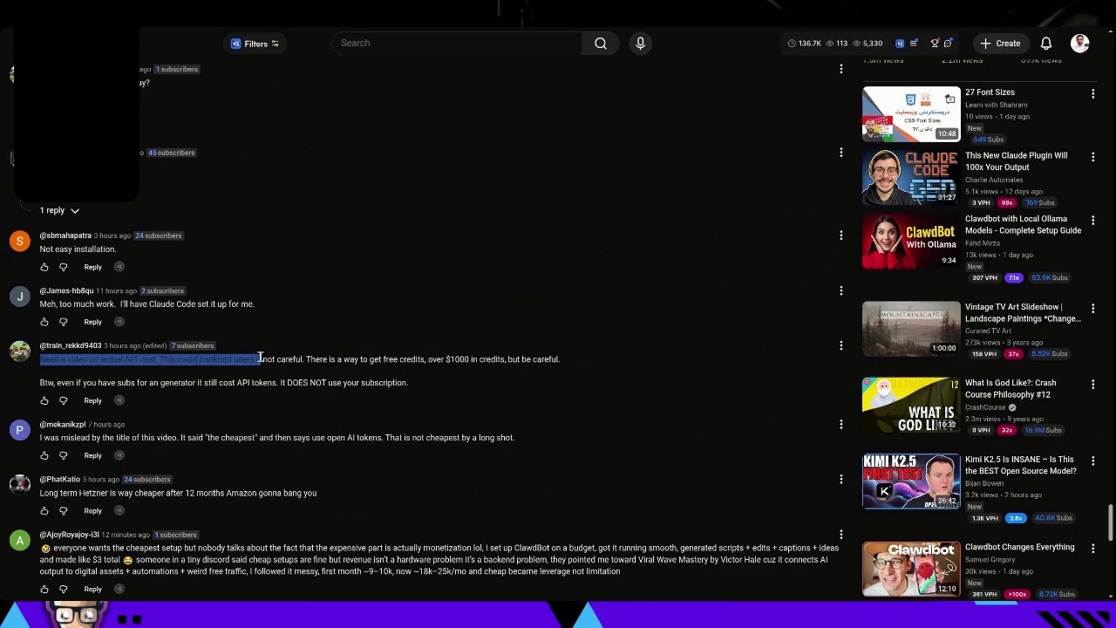
left_click(275, 360)
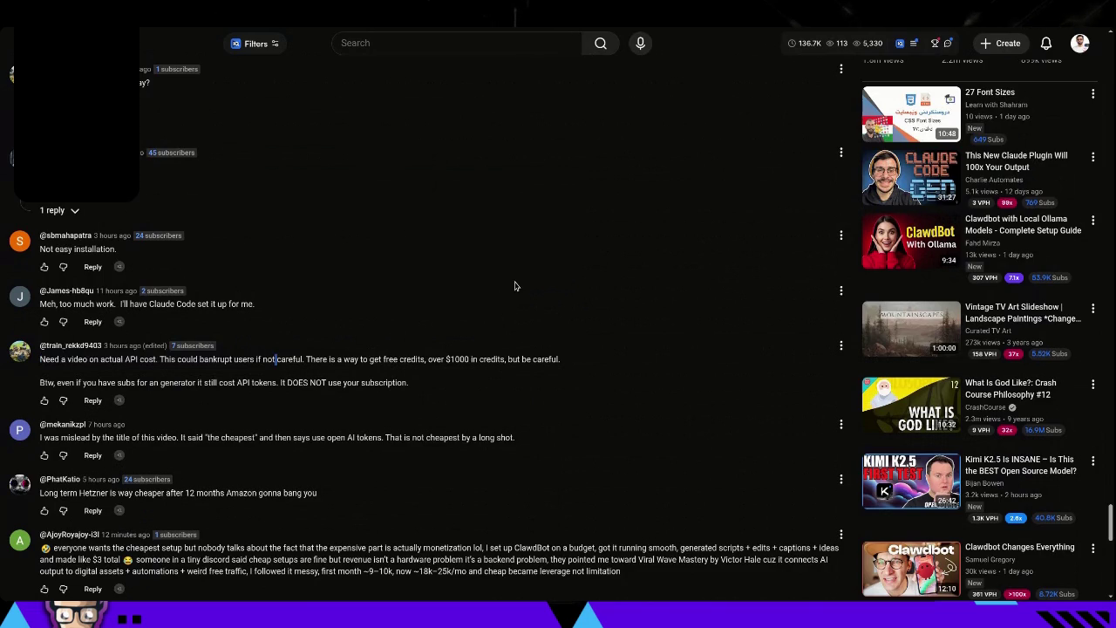
left_click(469, 358)
scroll(39, 380, "down", 2)
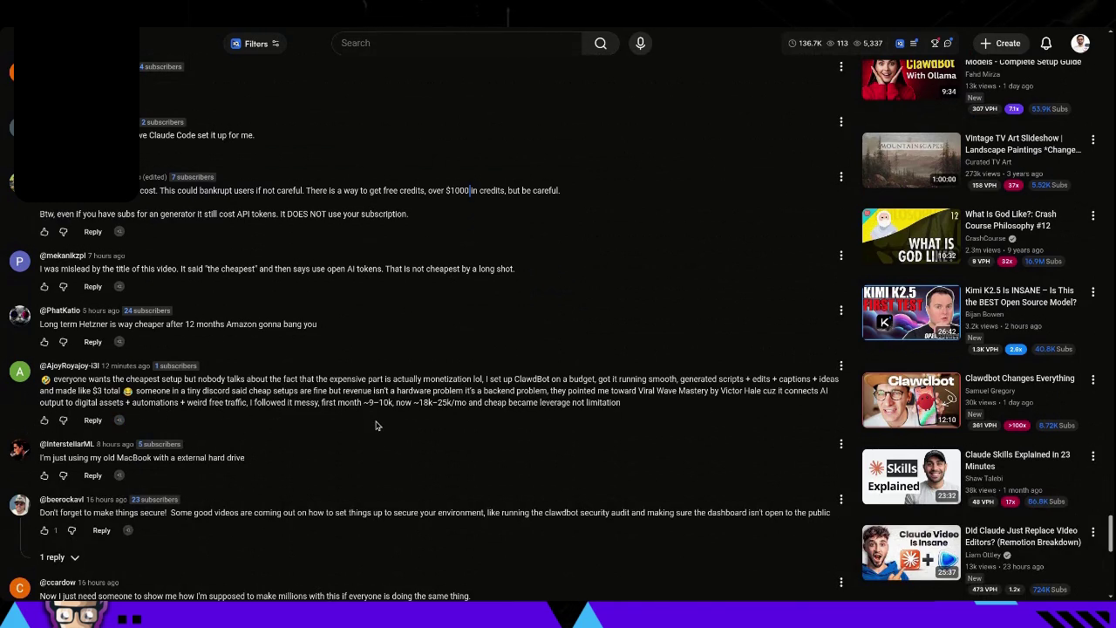
- Scroll past the earnings comment to the last comment, about leaving your door open on the public cloud
left_click_drag(458, 403, 605, 403)
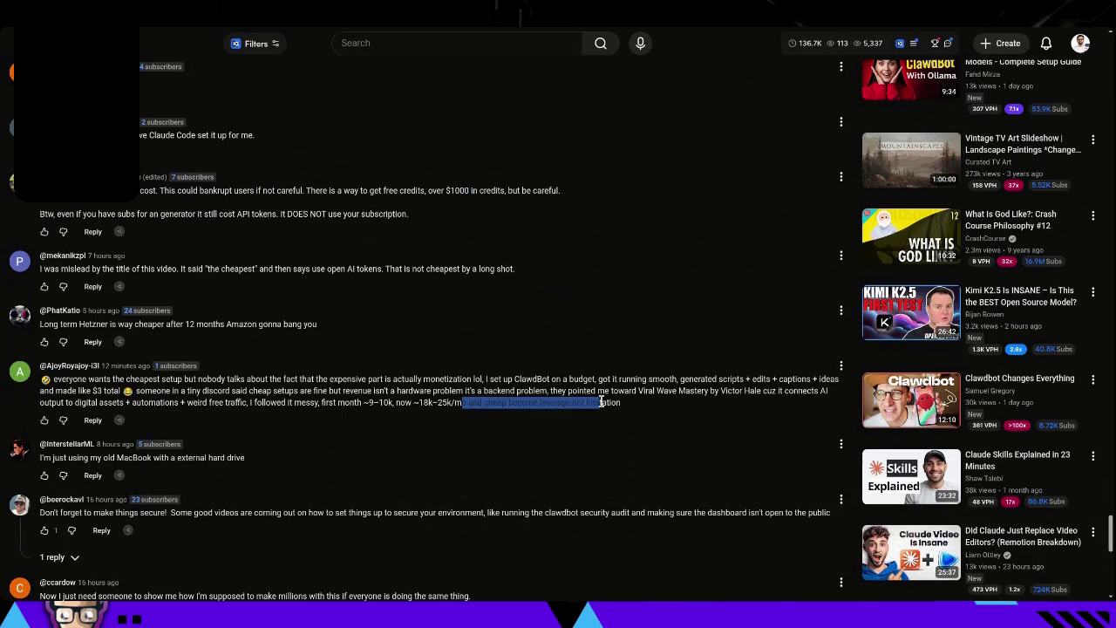
left_click(468, 444)
scroll(467, 443, "down", 3)
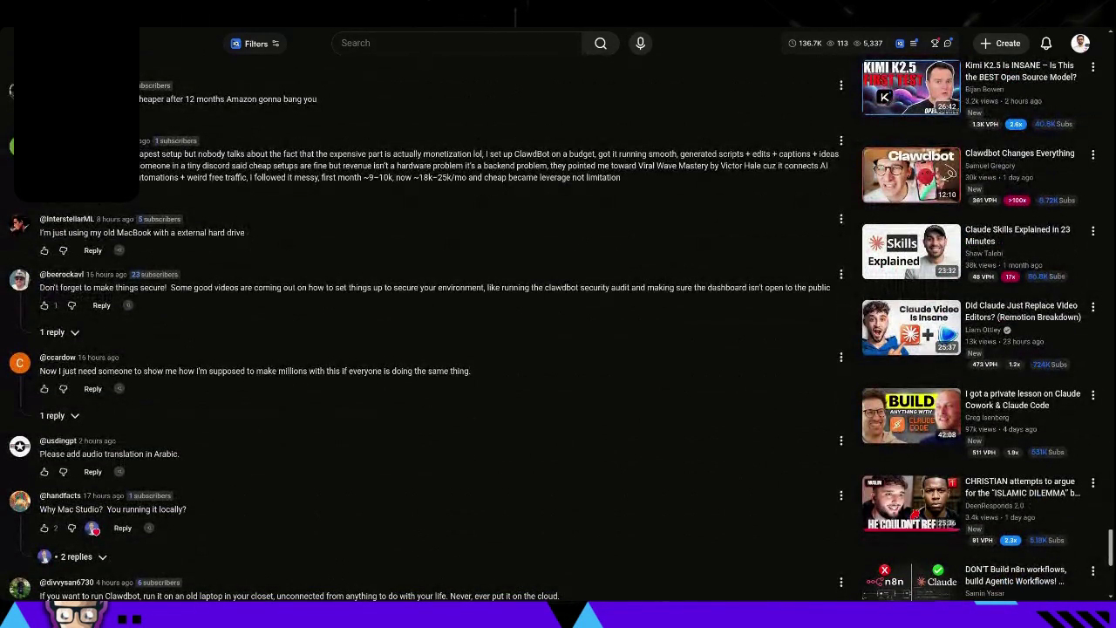
scroll(468, 443, "down", 1)
scroll(467, 443, "down", 4)
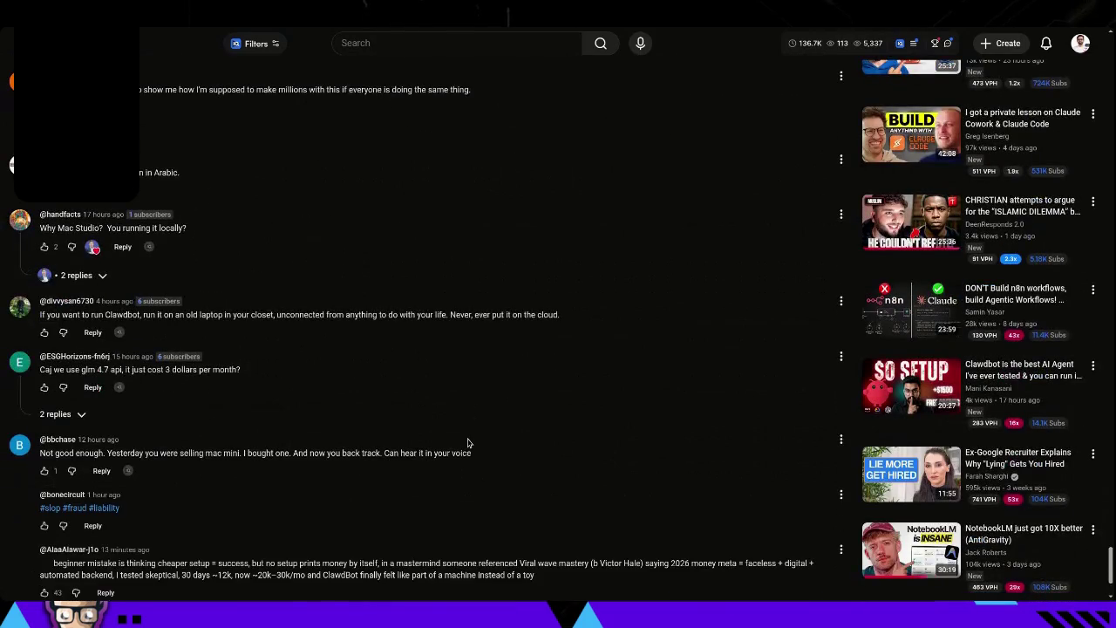
scroll(467, 443, "down", 5)
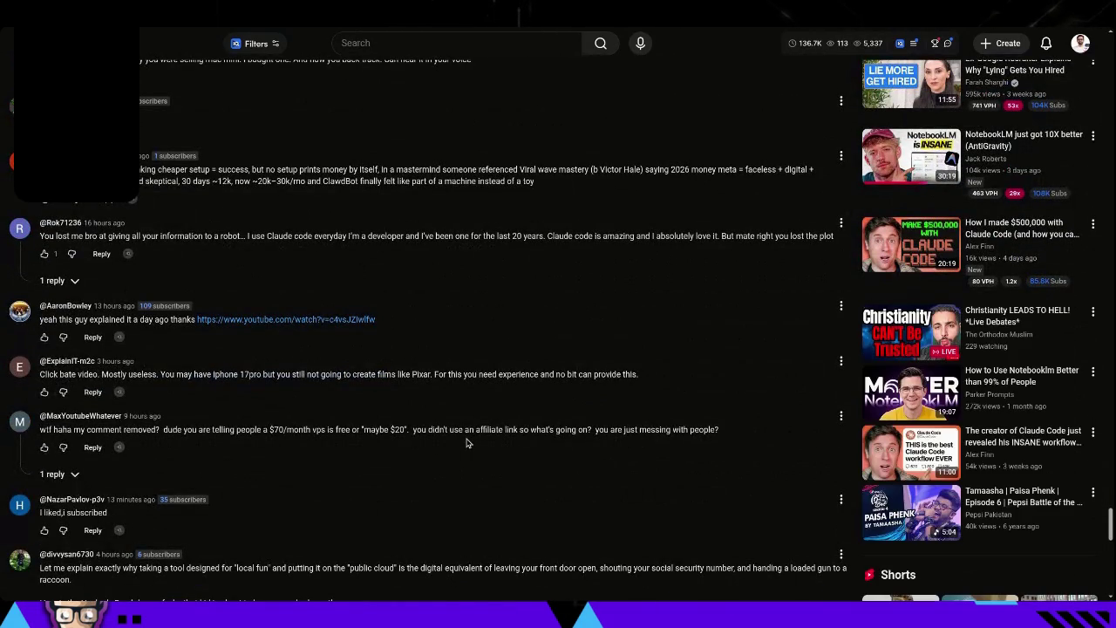
scroll(466, 443, "down", 4)
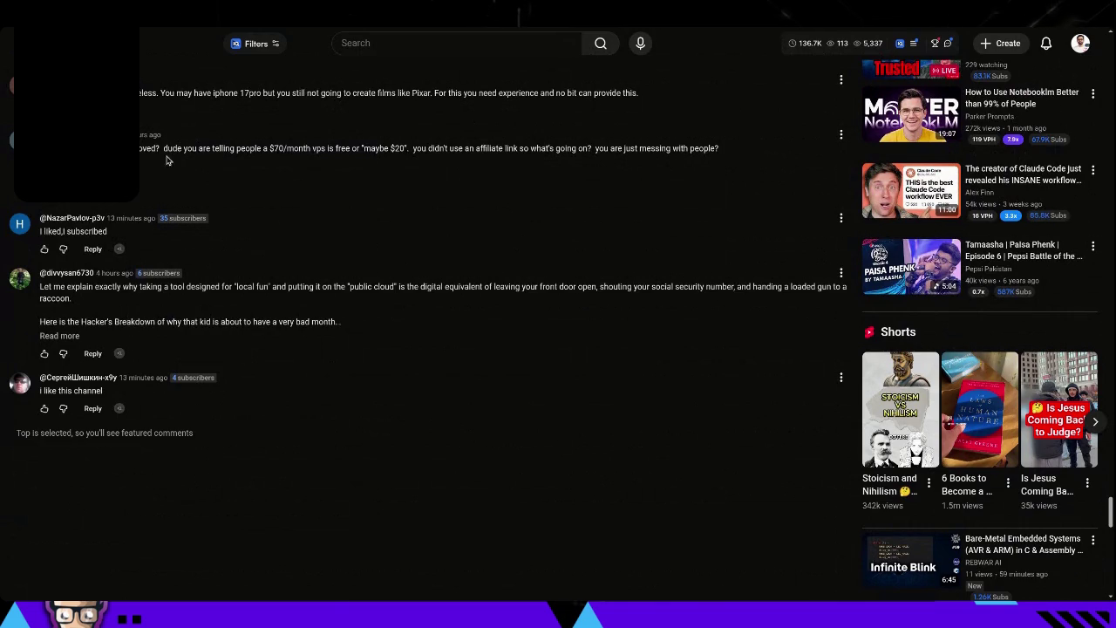
- Expand the single reply under a comment near the end of the list
left_click(70, 209)
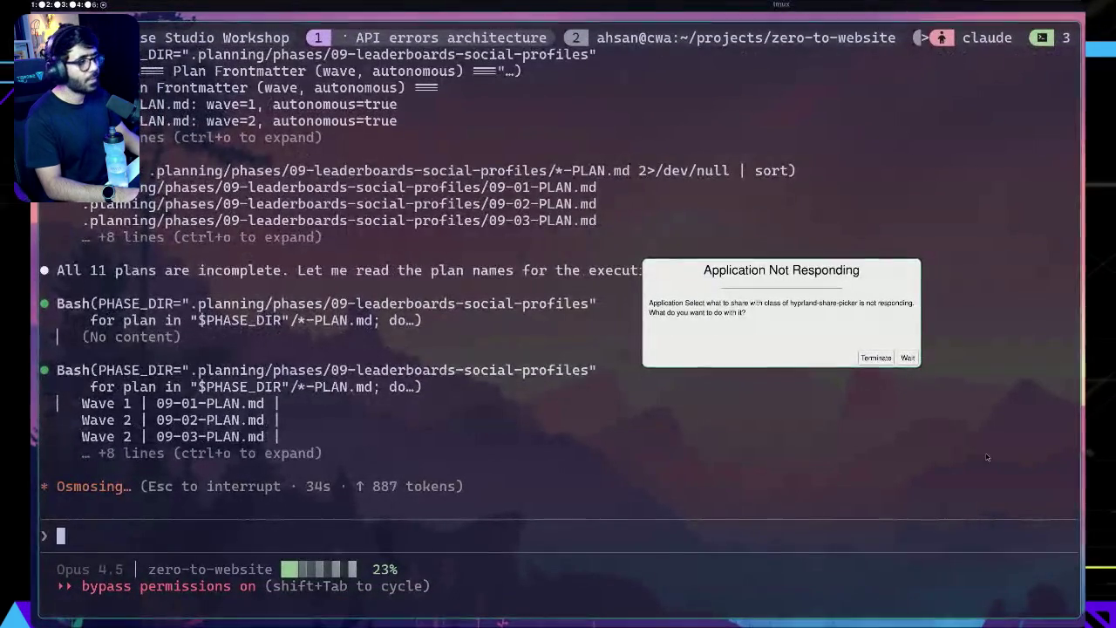
- Choose Wait on the Application Not Responding warning so Claude Code keeps running the phase 09 plans
left_click(908, 357)
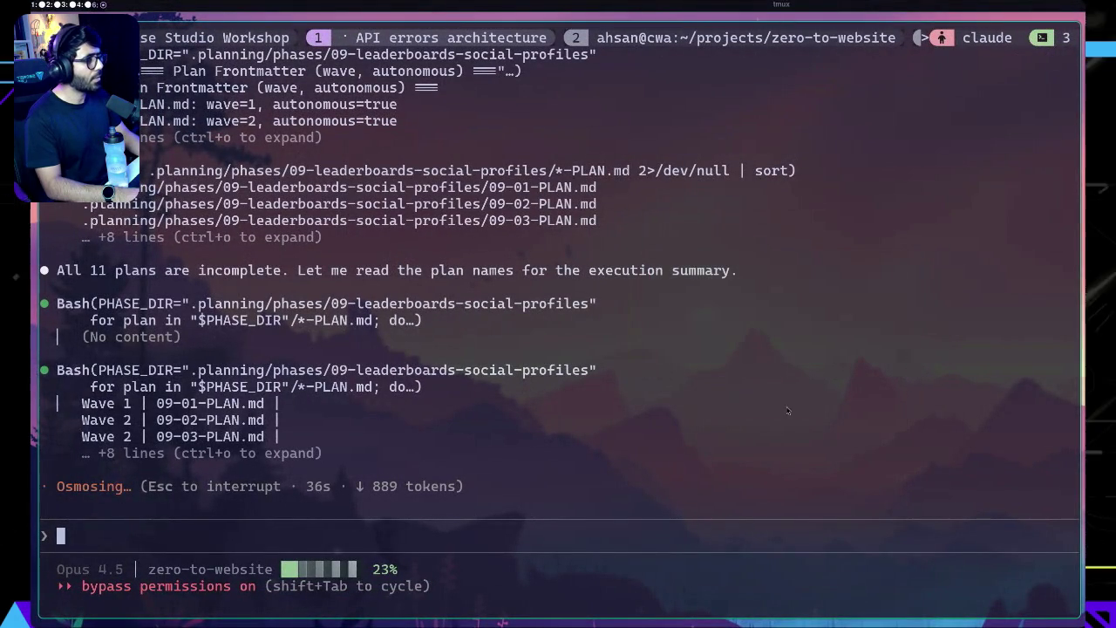